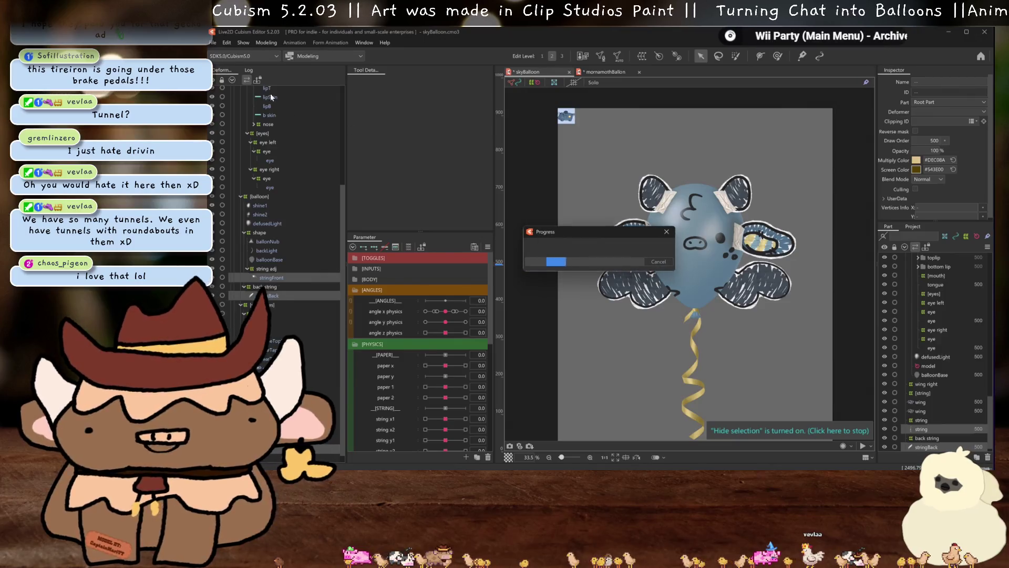
Preview the balloon's physics briefly, then dismiss the physics settings
{"action": "left_click", "coordinate": [266, 42]}
{"action": "left_click", "coordinate": [297, 227]}
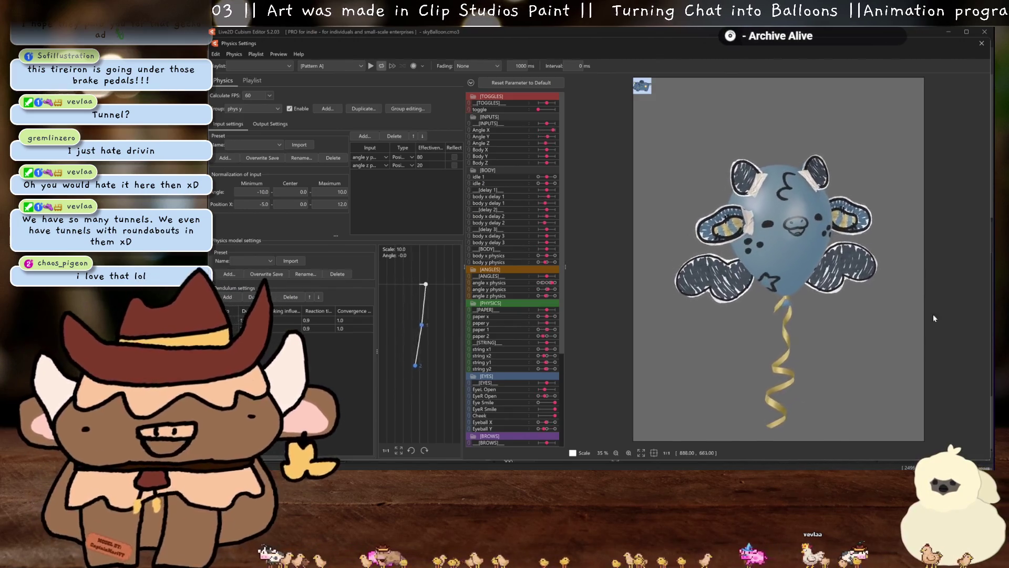
{"action": "key", "text": "Escape"}
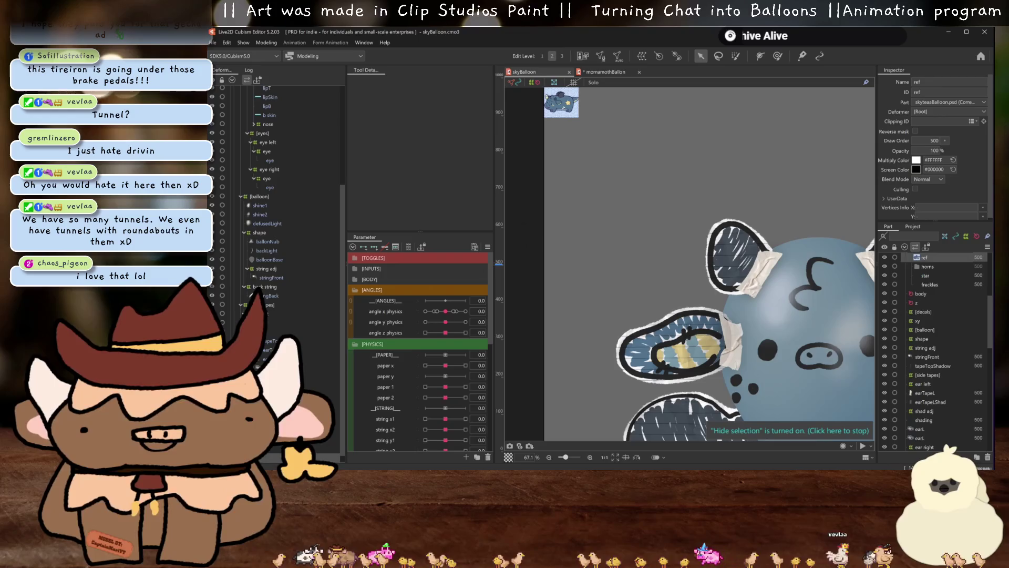
Enlarge the blue creature reference image and reopen the physics settings preview
{"action": "left_click", "coordinate": [606, 190]}
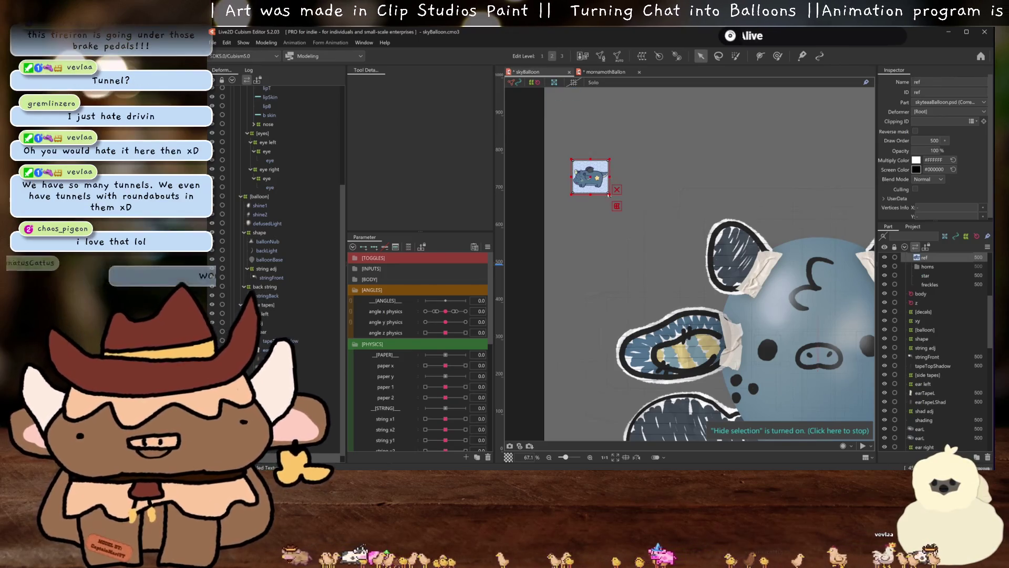
{"action": "left_click_drag", "start_coordinate": [629, 225], "coordinate": [682, 219]}
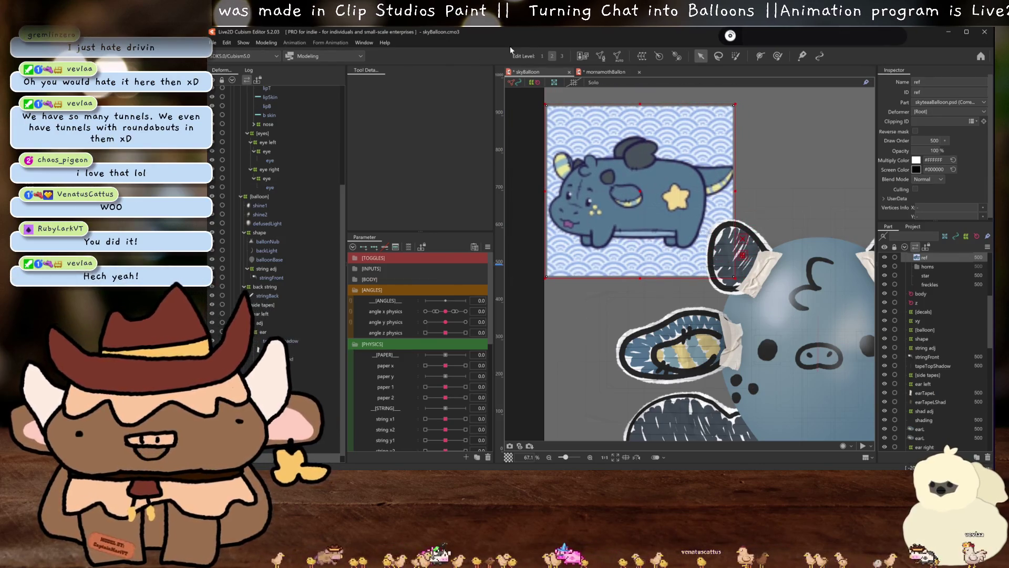
{"action": "left_click", "coordinate": [266, 42]}
{"action": "left_click", "coordinate": [300, 224]}
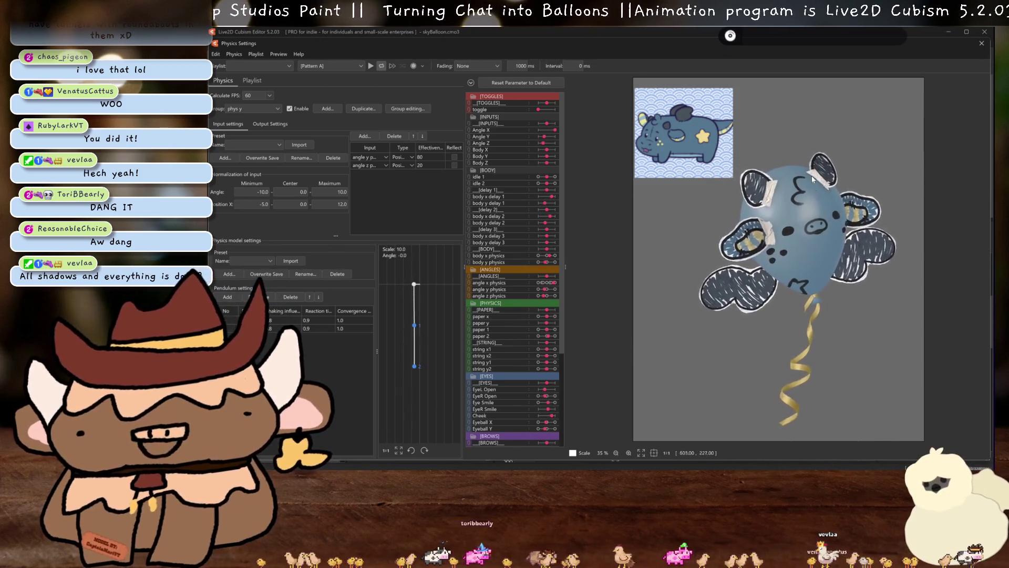
{"action": "scroll", "coordinate": [624, 344], "scroll_direction": "up", "scroll_amount": 3}
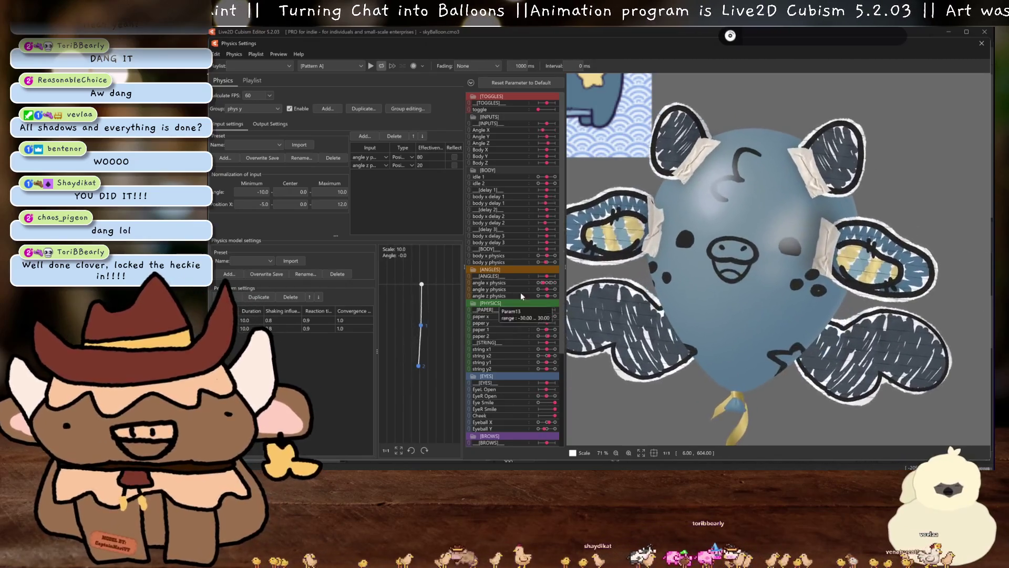
{"action": "scroll", "coordinate": [643, 276], "scroll_direction": "down", "scroll_amount": 3}
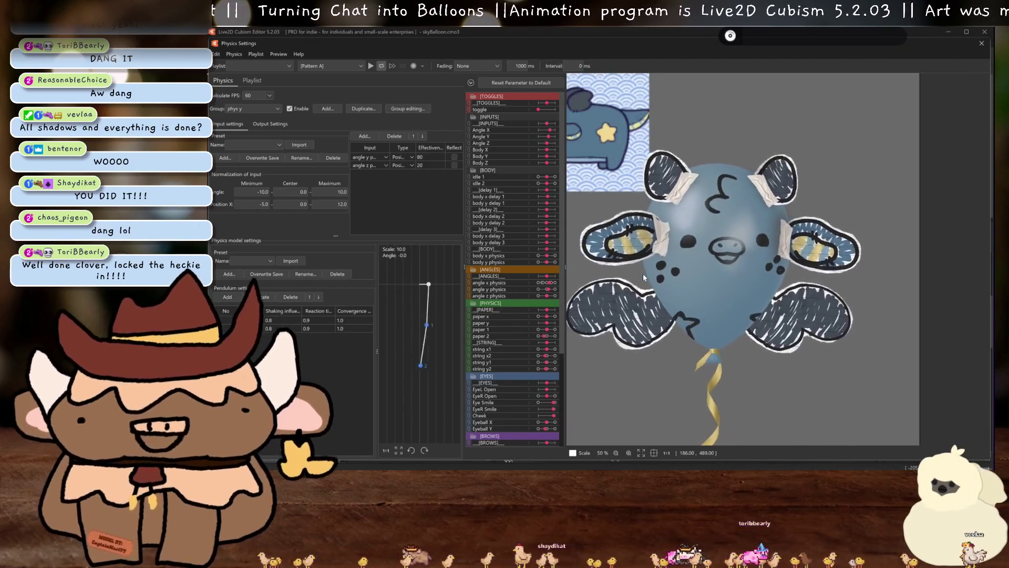
{"action": "scroll", "coordinate": [644, 276], "scroll_direction": "down", "scroll_amount": 2}
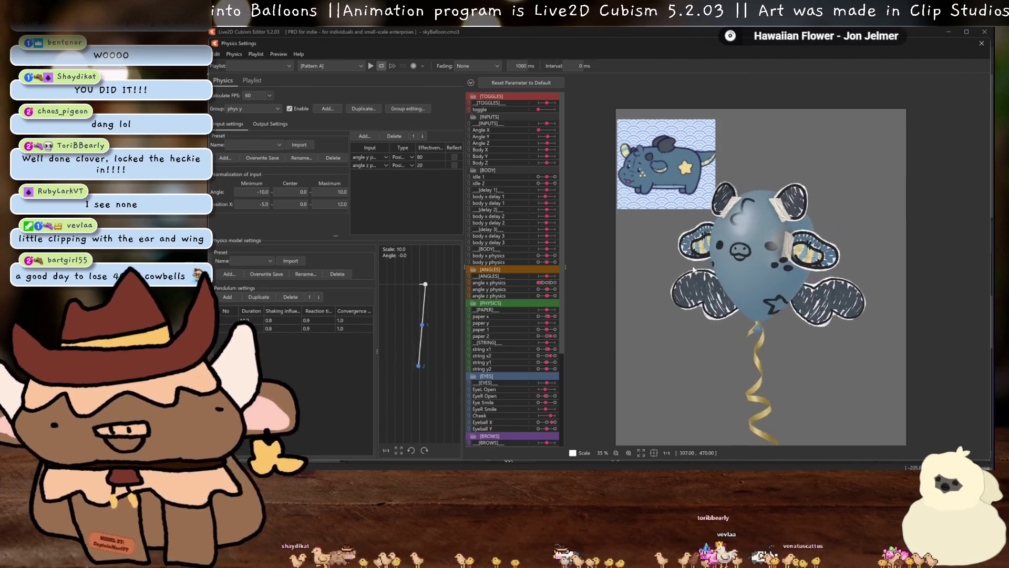
{"action": "scroll", "coordinate": [693, 269], "scroll_direction": "up", "scroll_amount": 1}
{"action": "scroll", "coordinate": [686, 270], "scroll_direction": "up", "scroll_amount": 1}
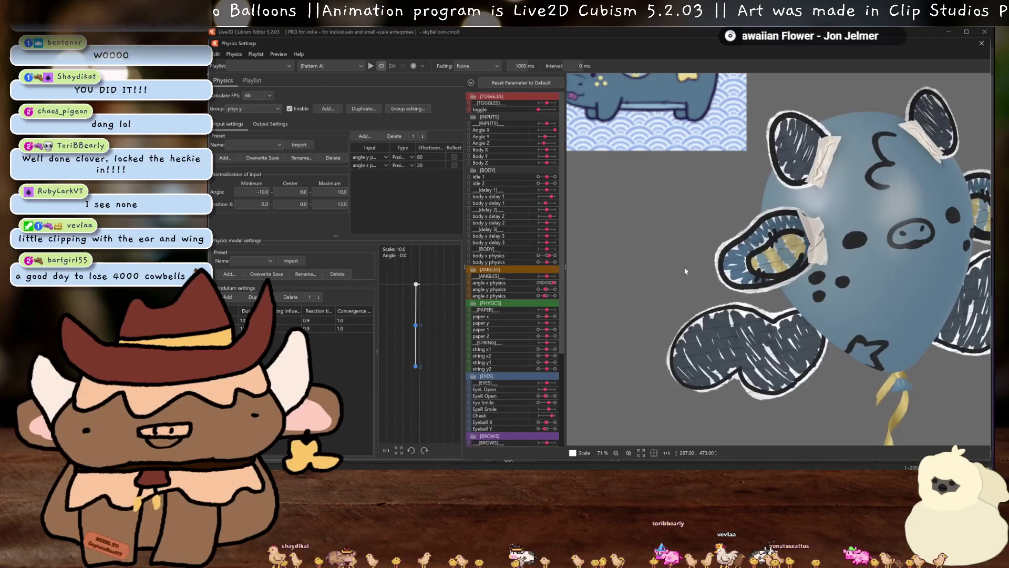
Swing the balloon in the preview to test its physics, then close the settings
{"action": "left_click_drag", "start_coordinate": [685, 270], "coordinate": [674, 272]}
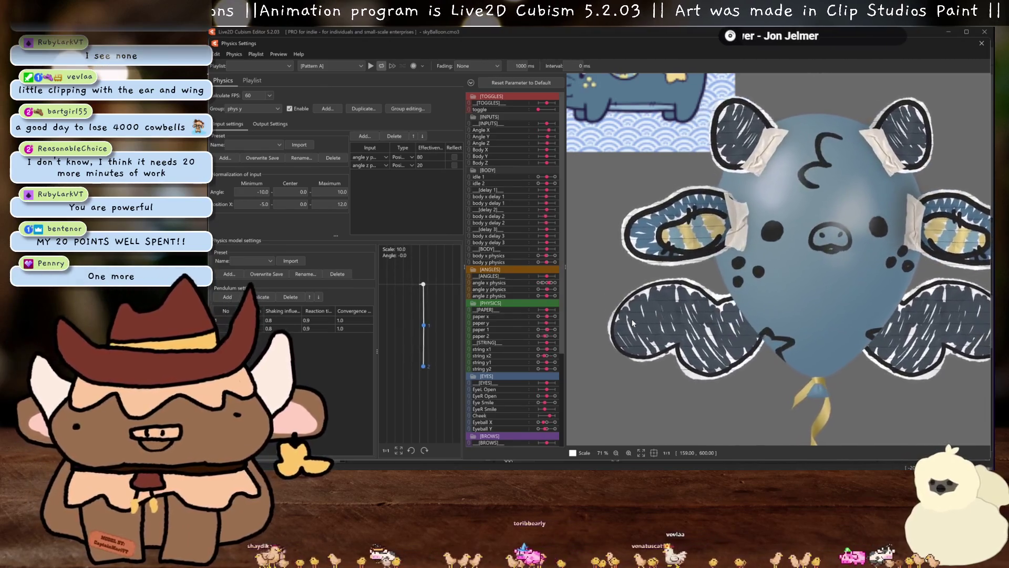
{"action": "left_click_drag", "start_coordinate": [631, 323], "coordinate": [801, 310]}
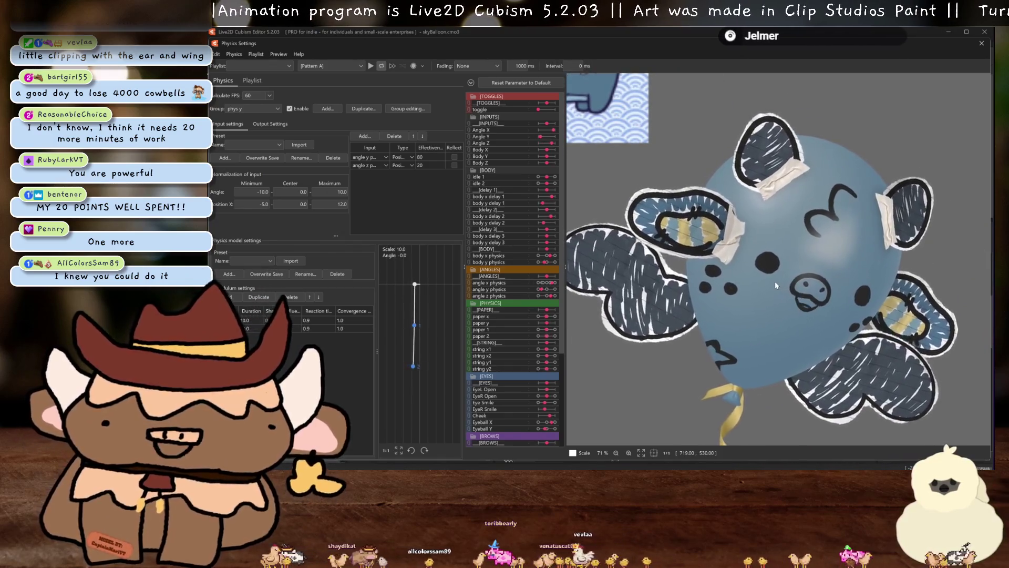
{"action": "scroll", "coordinate": [775, 281], "scroll_direction": "down", "scroll_amount": 5}
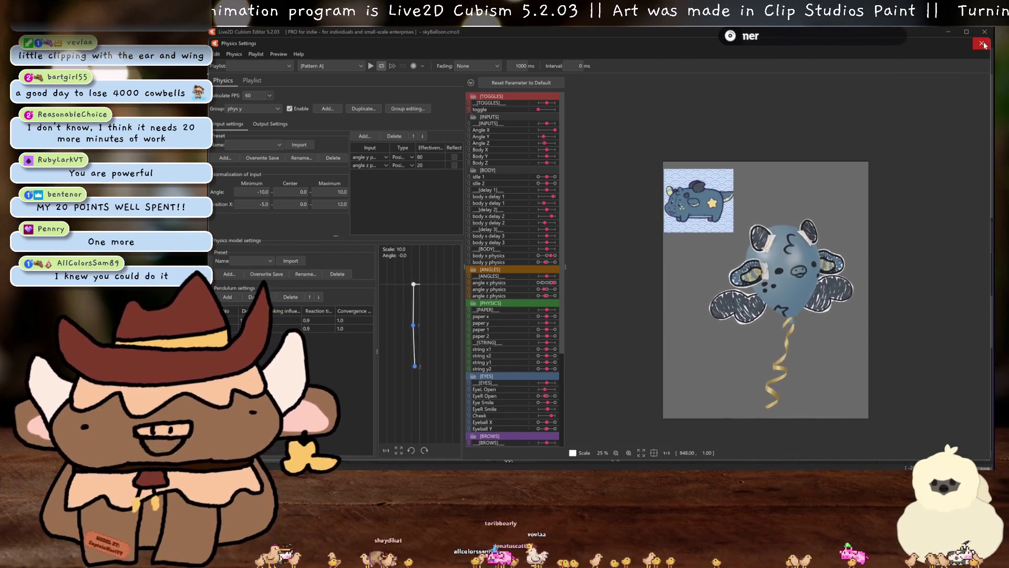
{"action": "left_click", "coordinate": [983, 44]}
{"action": "scroll", "coordinate": [276, 294], "scroll_direction": "up", "scroll_amount": 5}
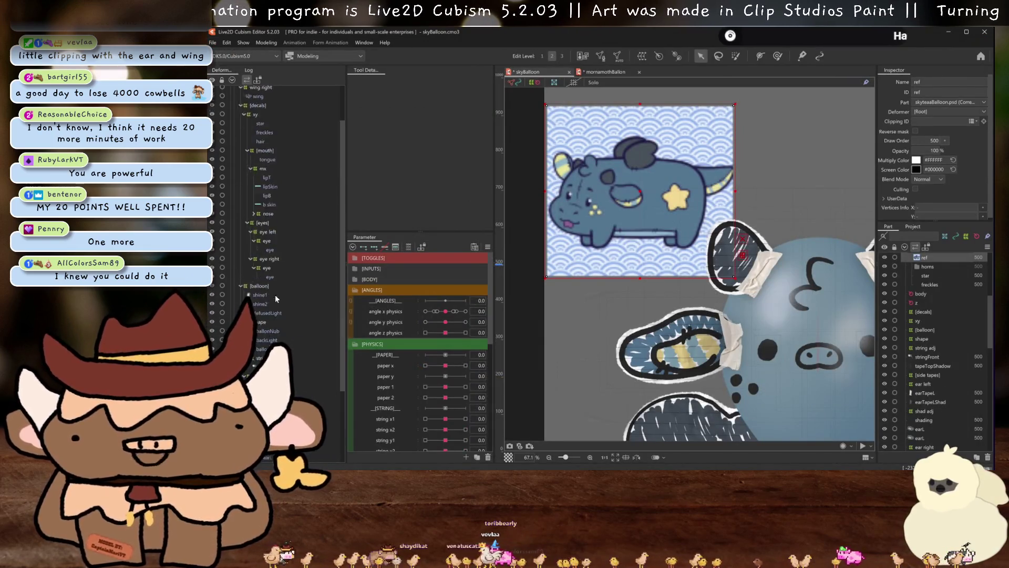
Select both wing meshes and set their draw order to 498
{"action": "left_click", "coordinate": [264, 143]}
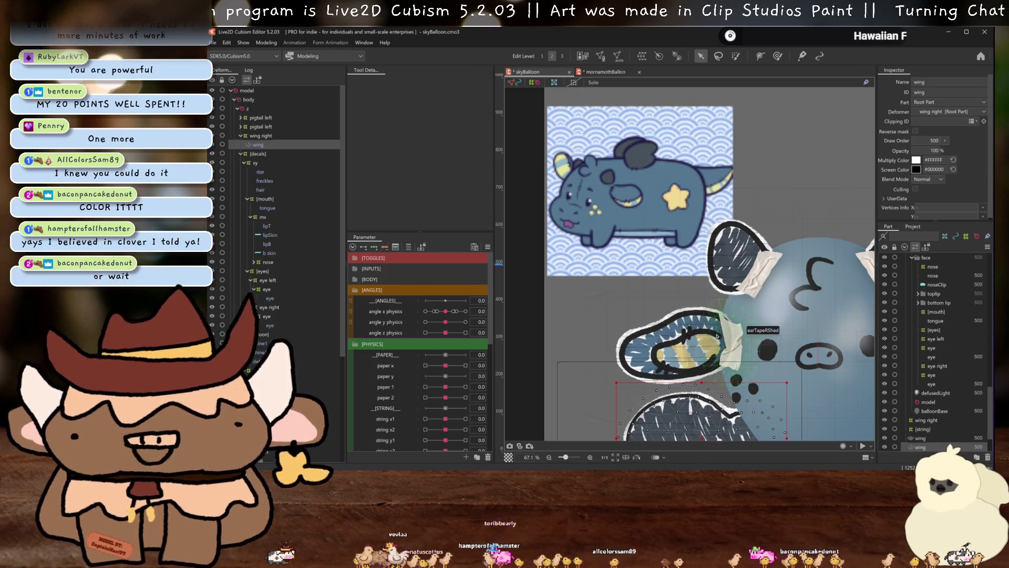
{"action": "key", "text": "ctrl+0"}
{"action": "left_click", "coordinate": [261, 145]}
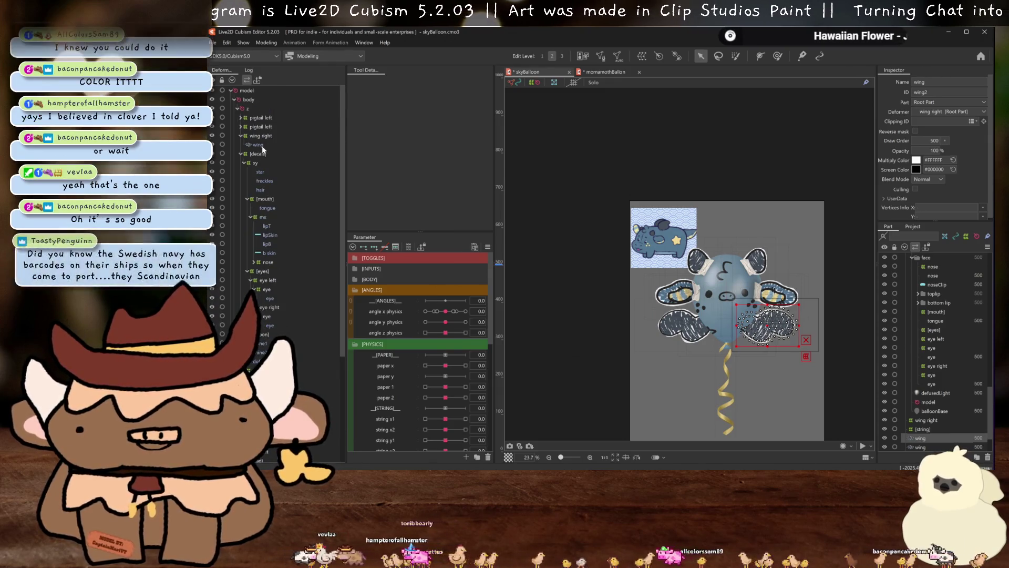
{"action": "left_click", "coordinate": [262, 145], "text": "ctrl"}
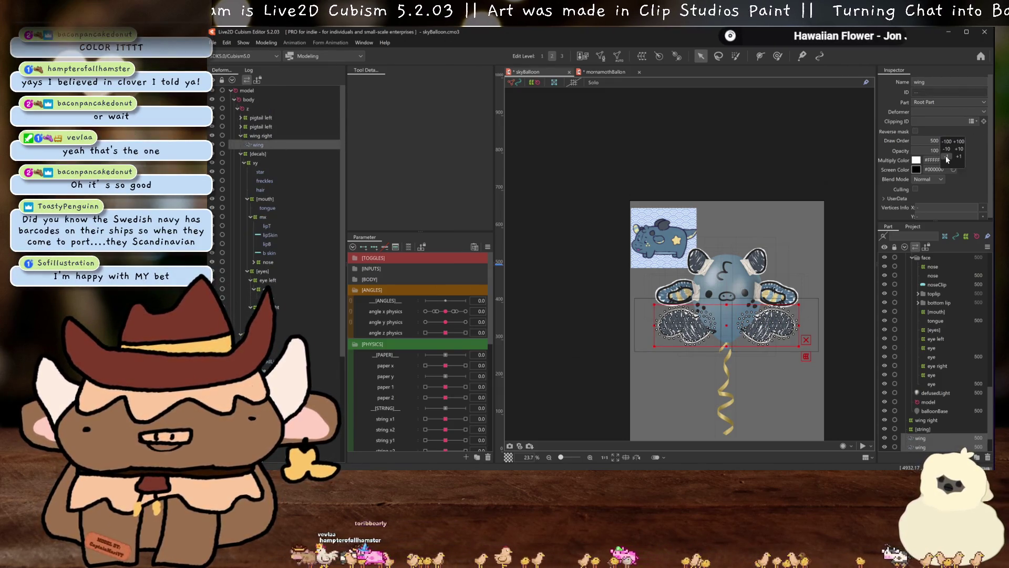
Reopen the physics settings to preview the lowered wings
{"action": "left_click", "coordinate": [270, 43]}
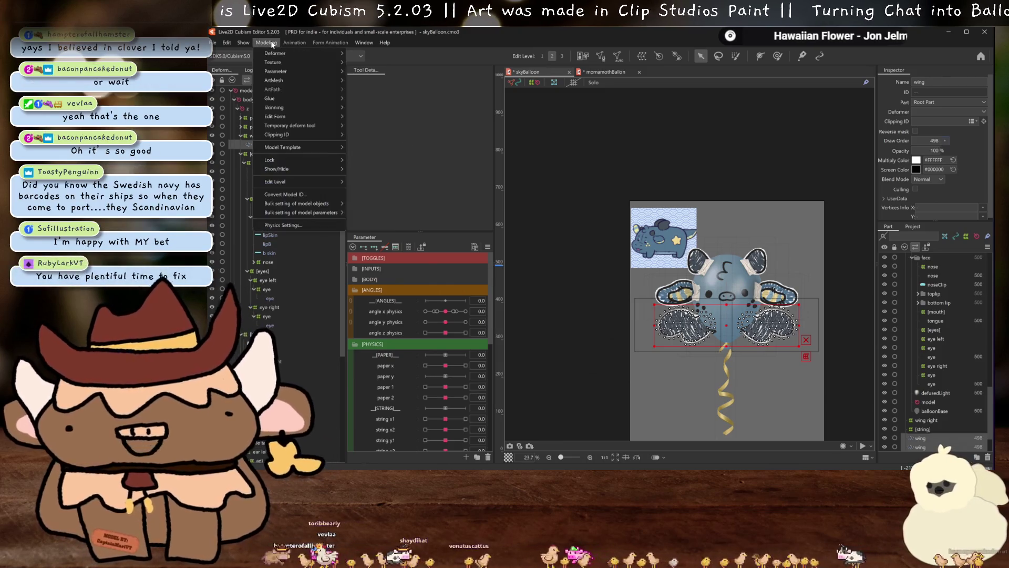
{"action": "left_click", "coordinate": [284, 226]}
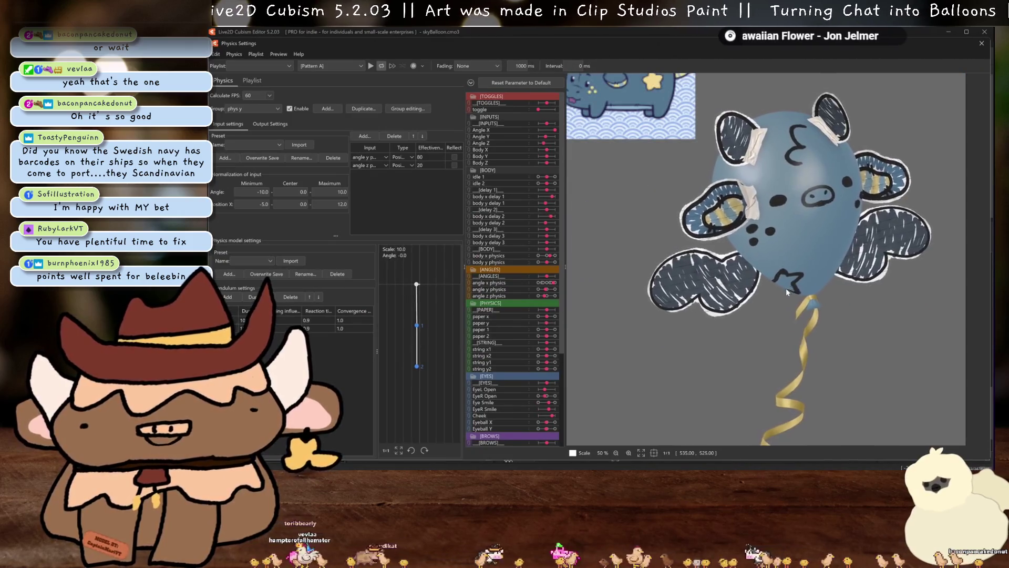
Swing the balloon several times to check the wings for clipping, then close the preview
{"action": "left_click_drag", "start_coordinate": [787, 292], "coordinate": [781, 319]}
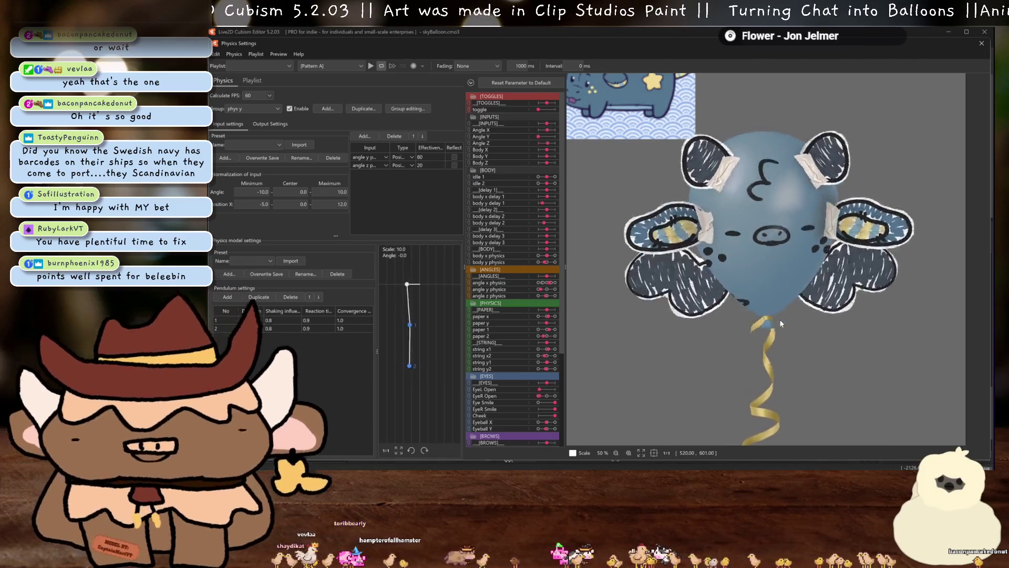
{"action": "mouse_move", "coordinate": [780, 321]}
{"action": "left_mouse_down"}
{"action": "mouse_move", "coordinate": [788, 314]}
{"action": "mouse_move", "coordinate": [770, 361]}
{"action": "left_mouse_up"}
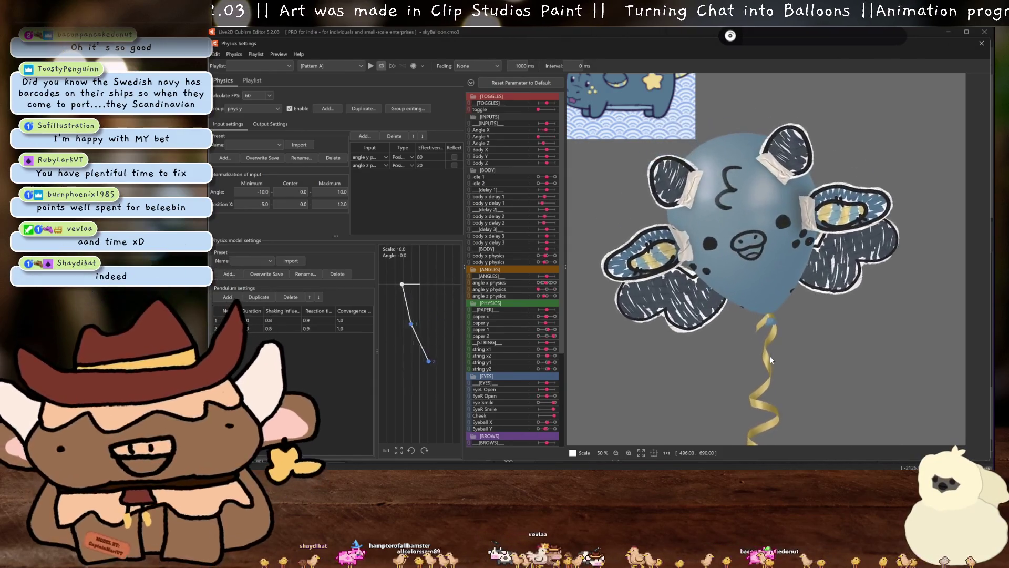
{"action": "left_click_drag", "start_coordinate": [771, 356], "coordinate": [767, 326]}
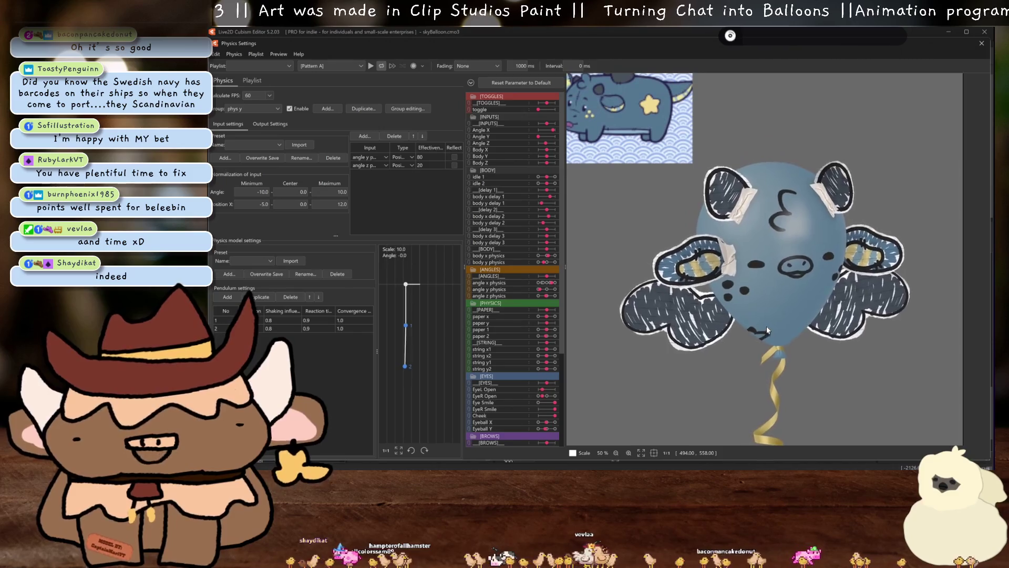
{"action": "scroll", "coordinate": [772, 330], "scroll_direction": "down", "scroll_amount": 3}
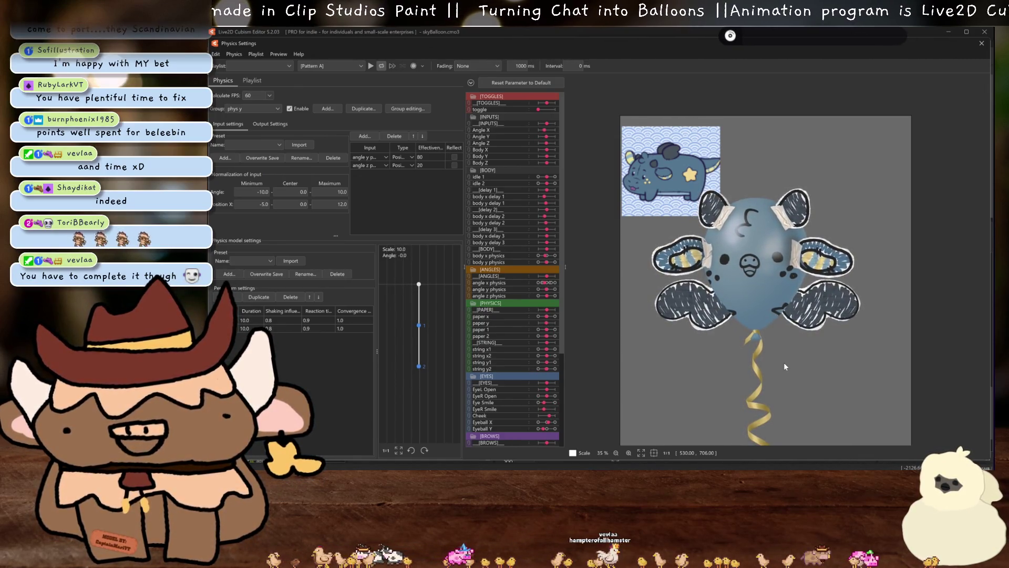
{"action": "left_click", "coordinate": [980, 44]}
Save the model, delete the ref image and start editing the atlas, removing unused images
{"action": "key", "text": "ctrl+s"}
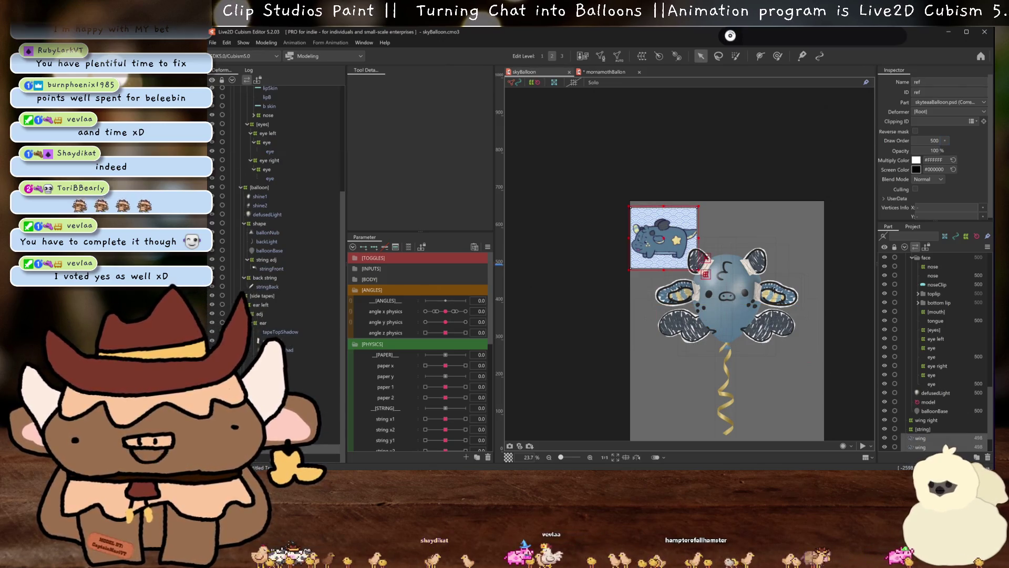
{"action": "key", "text": "Delete"}
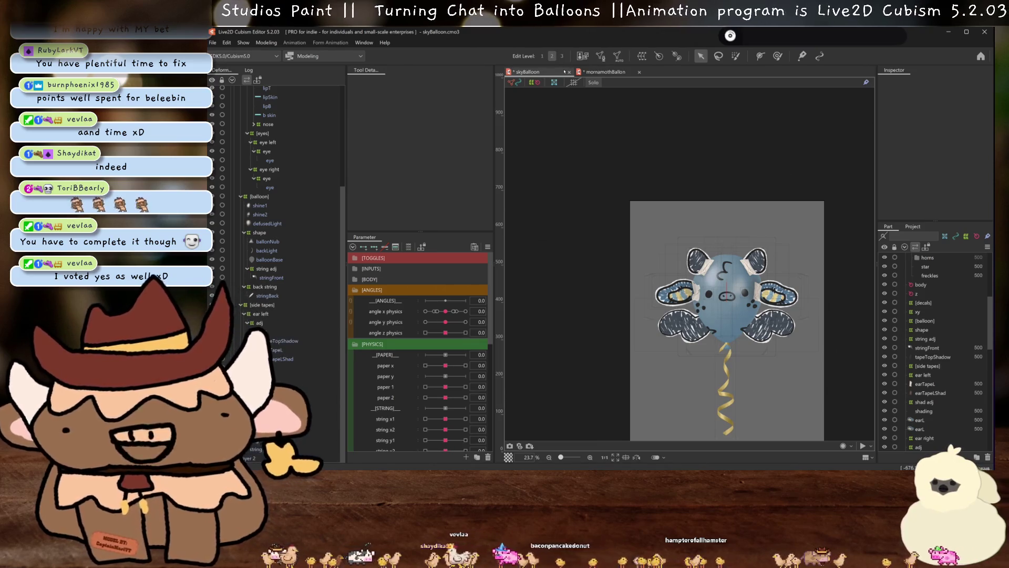
{"action": "left_click", "coordinate": [602, 59]}
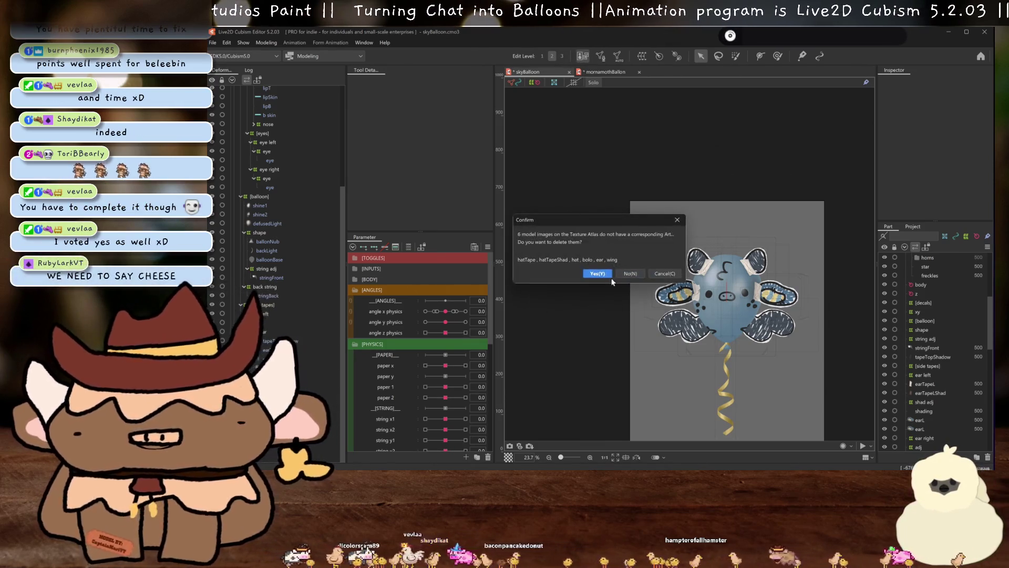
{"action": "left_click", "coordinate": [599, 278]}
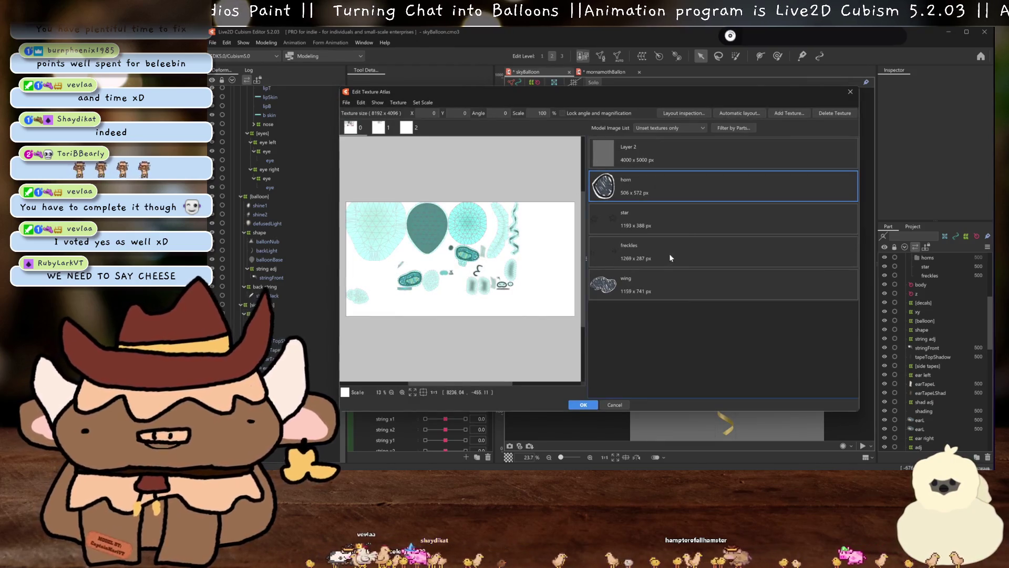
Place the horn, star, freckles and wing textures on the atlas, auto-arrange and apply
{"action": "left_click_drag", "start_coordinate": [661, 280], "coordinate": [472, 166]}
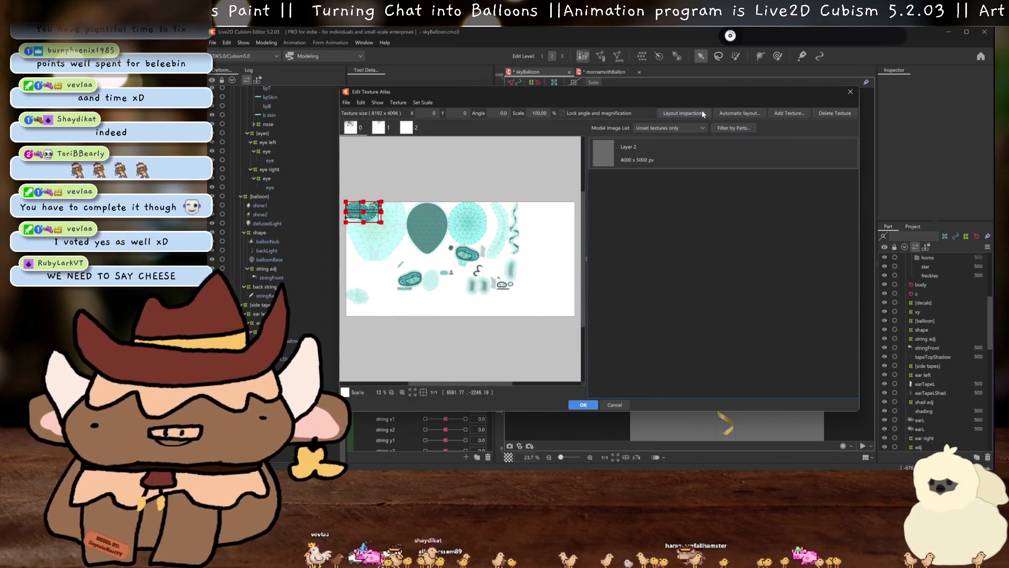
{"action": "left_click", "coordinate": [585, 294]}
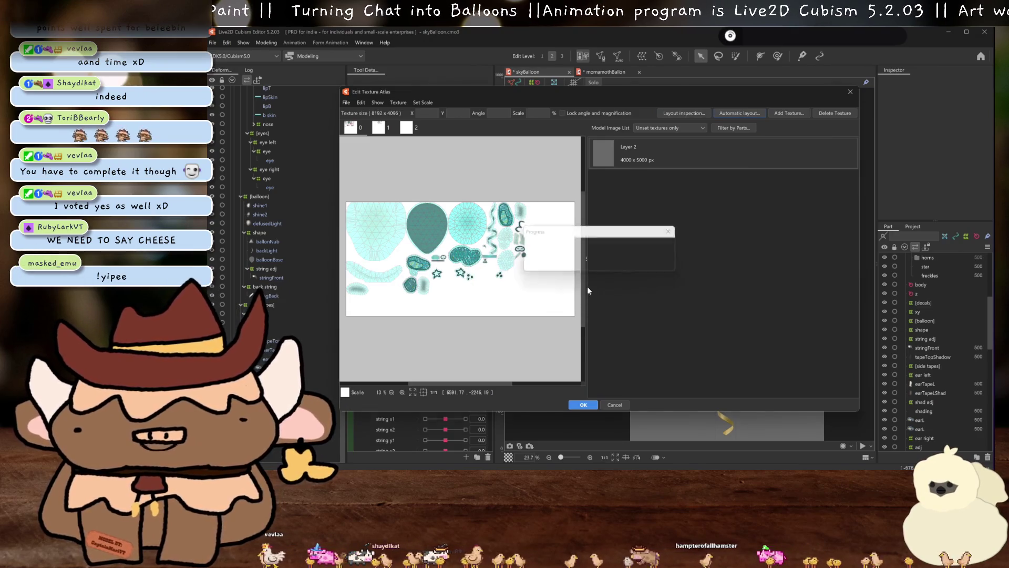
{"action": "left_click", "coordinate": [583, 404]}
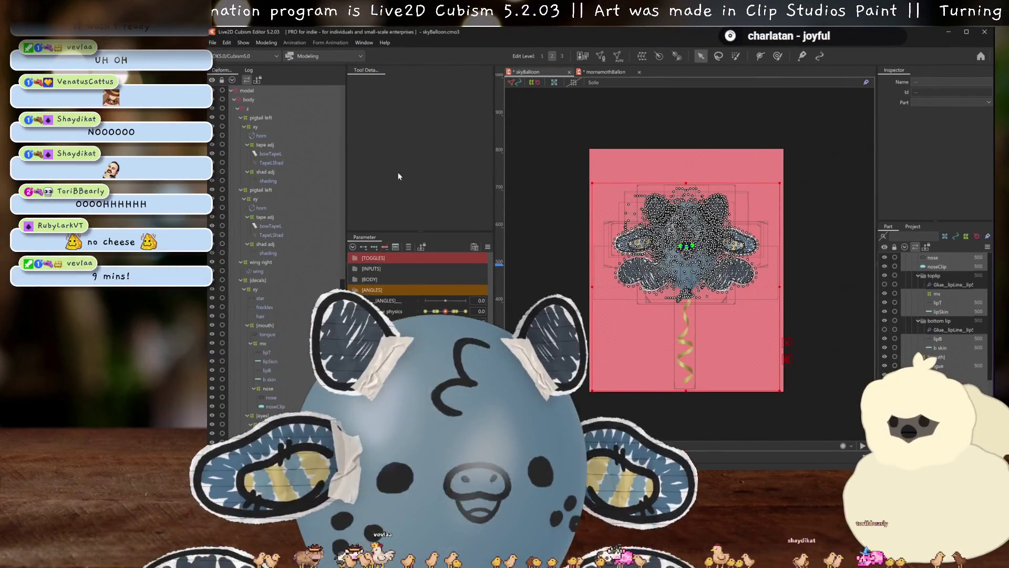
Hide the selection overlay, then pick the left pigtail's xy deformer among overlapping objects
{"action": "left_click", "coordinate": [538, 208]}
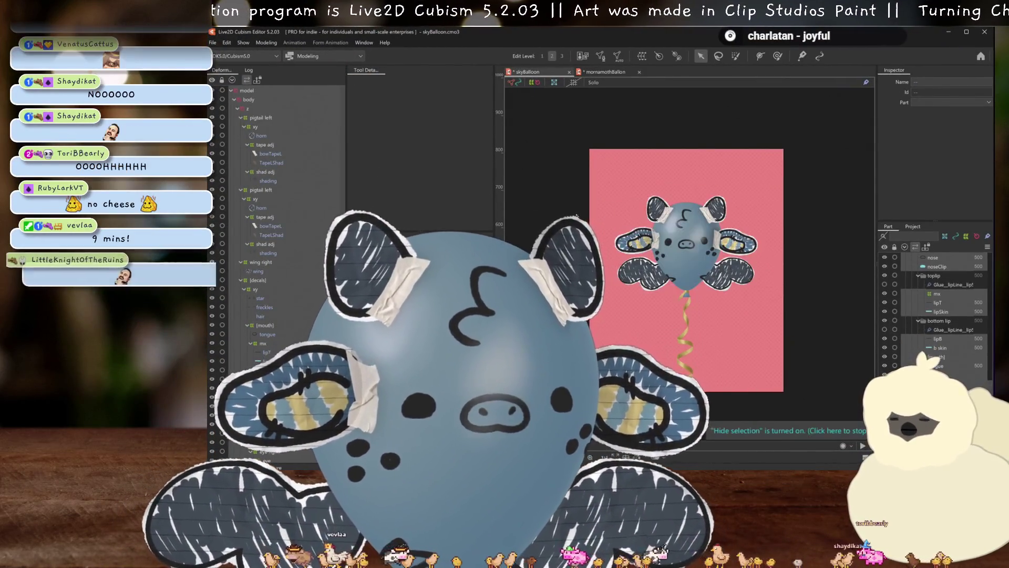
{"action": "scroll", "coordinate": [699, 242], "scroll_direction": "up", "scroll_amount": 5}
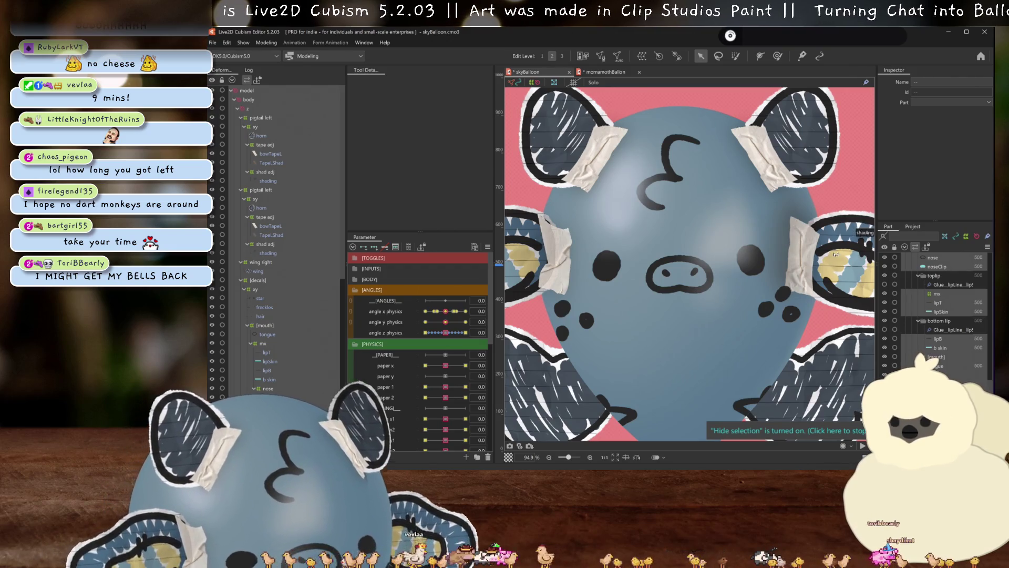
{"action": "scroll", "coordinate": [709, 241], "scroll_direction": "down", "scroll_amount": 5}
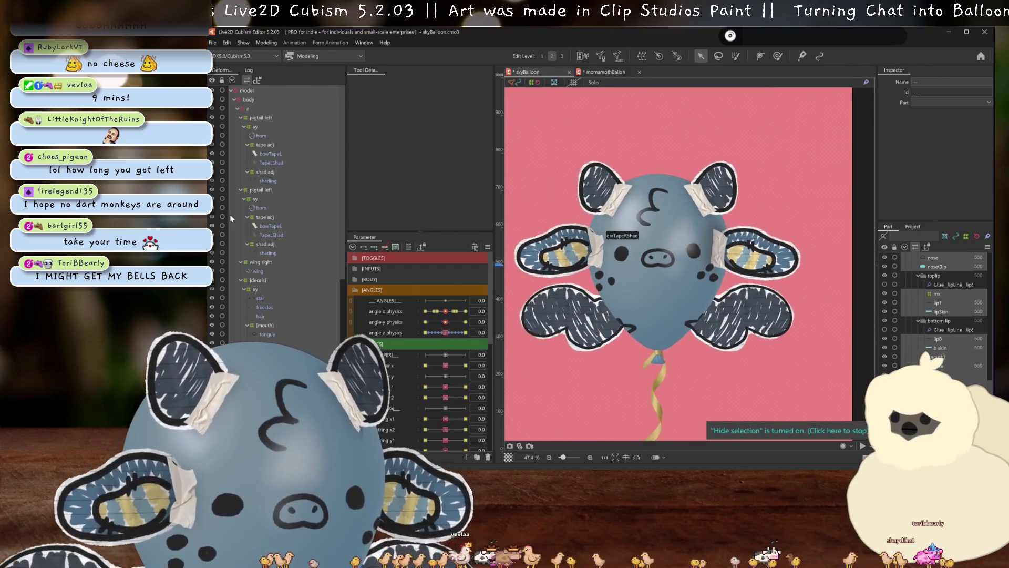
{"action": "left_click", "coordinate": [848, 279]}
{"action": "right_click", "coordinate": [848, 278]}
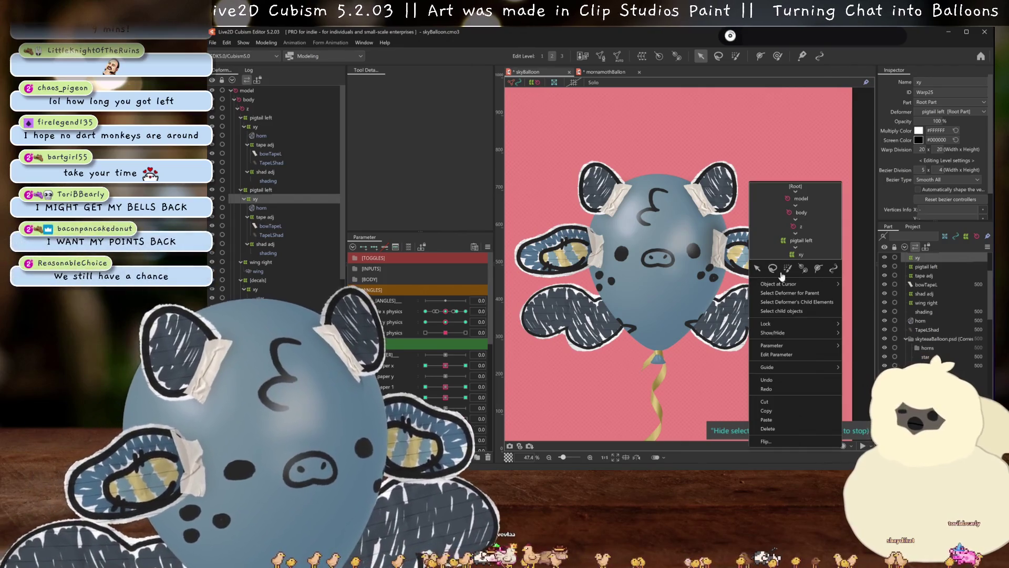
Clip the ear shading and tapeTopShadow layers to the earL and tape meshes
{"action": "left_click", "coordinate": [856, 290]}
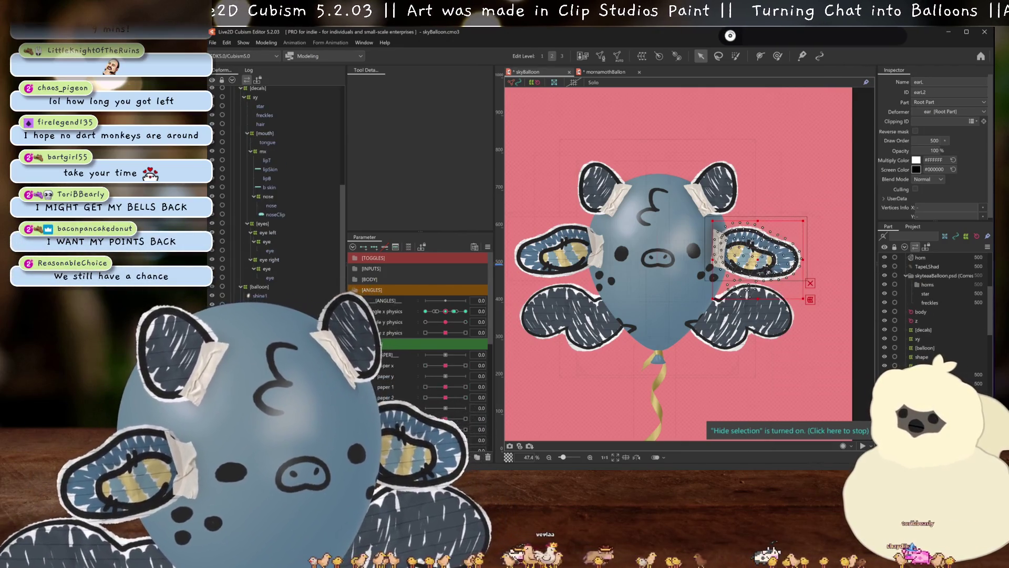
{"action": "scroll", "coordinate": [277, 237], "scroll_direction": "down", "scroll_amount": 4}
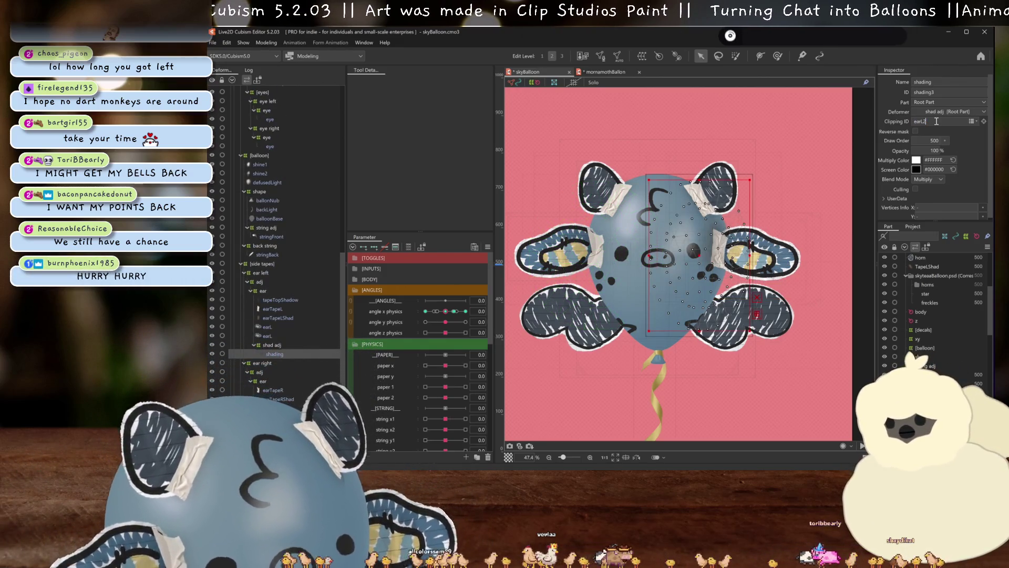
{"action": "scroll", "coordinate": [731, 243], "scroll_direction": "up", "scroll_amount": 3}
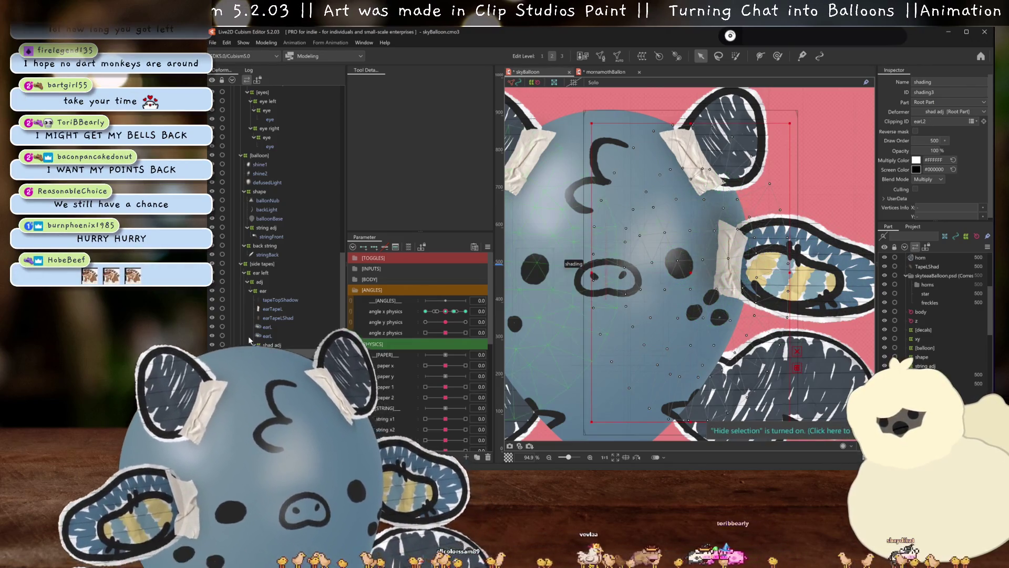
{"action": "left_click", "coordinate": [273, 299]}
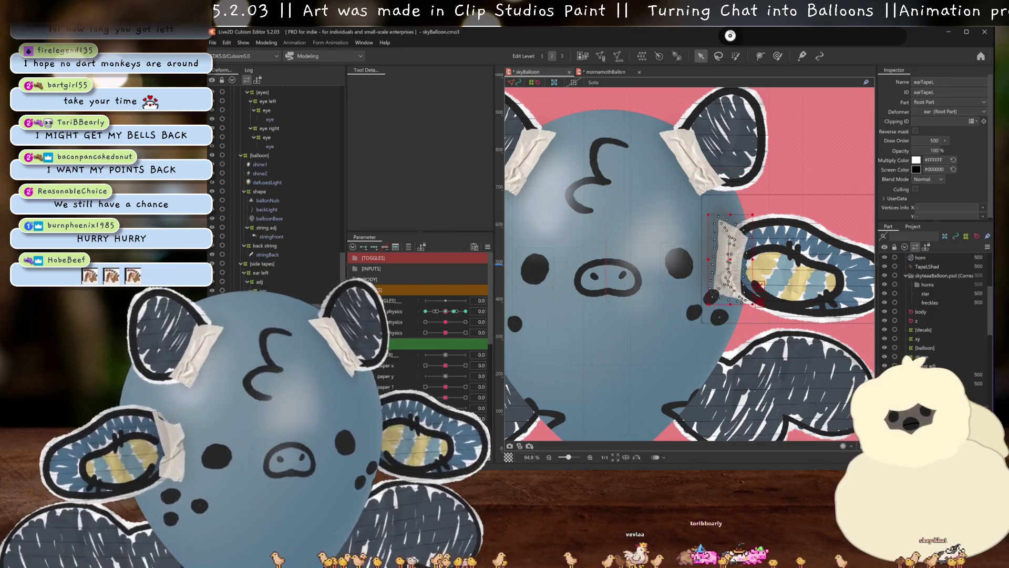
{"action": "left_click", "coordinate": [312, 297]}
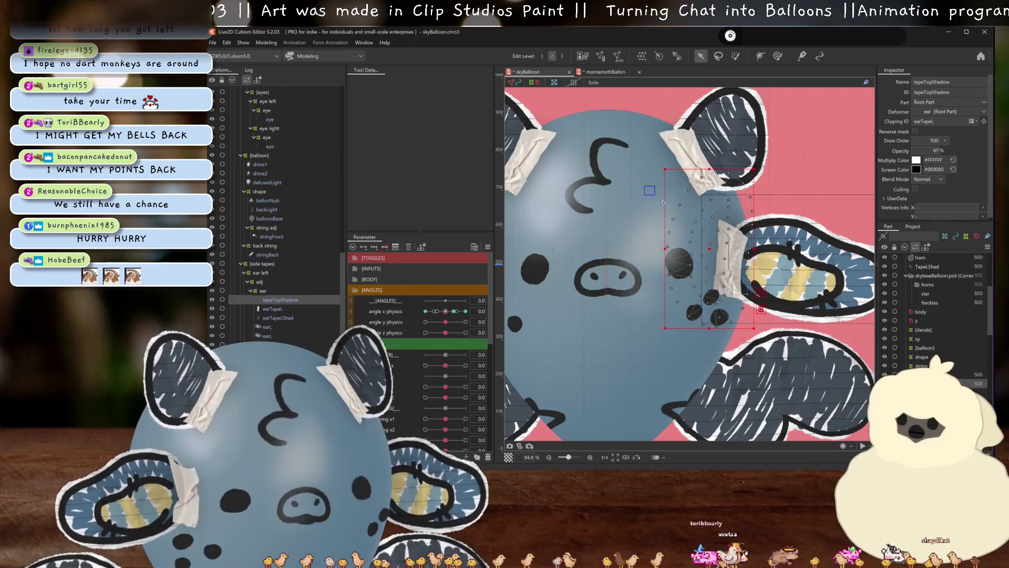
Clip the pigtail shading and TapeLShad layers to the horn and bow tape meshes
{"action": "left_click_drag", "start_coordinate": [585, 201], "coordinate": [640, 225]}
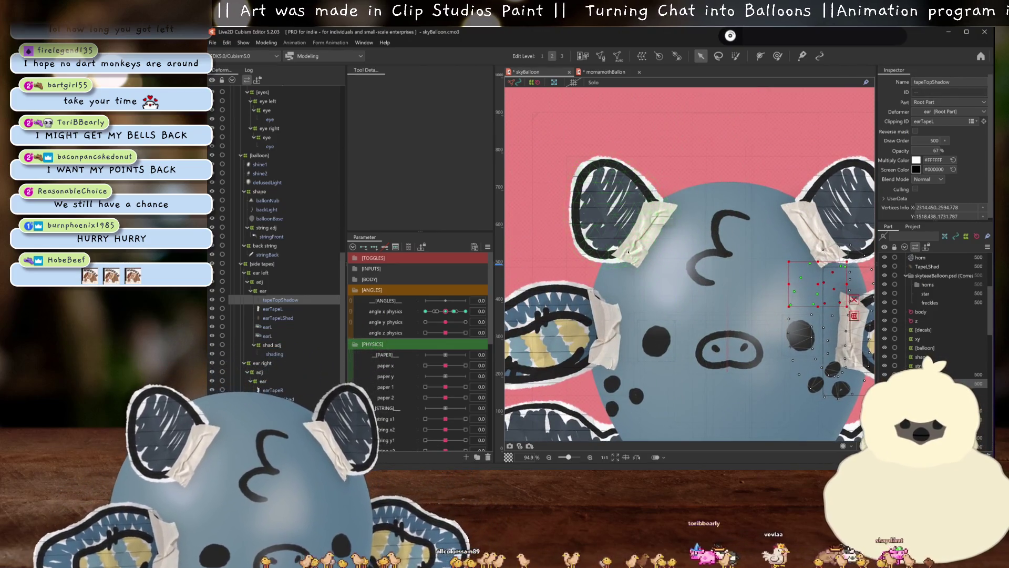
{"action": "left_click", "coordinate": [606, 208]}
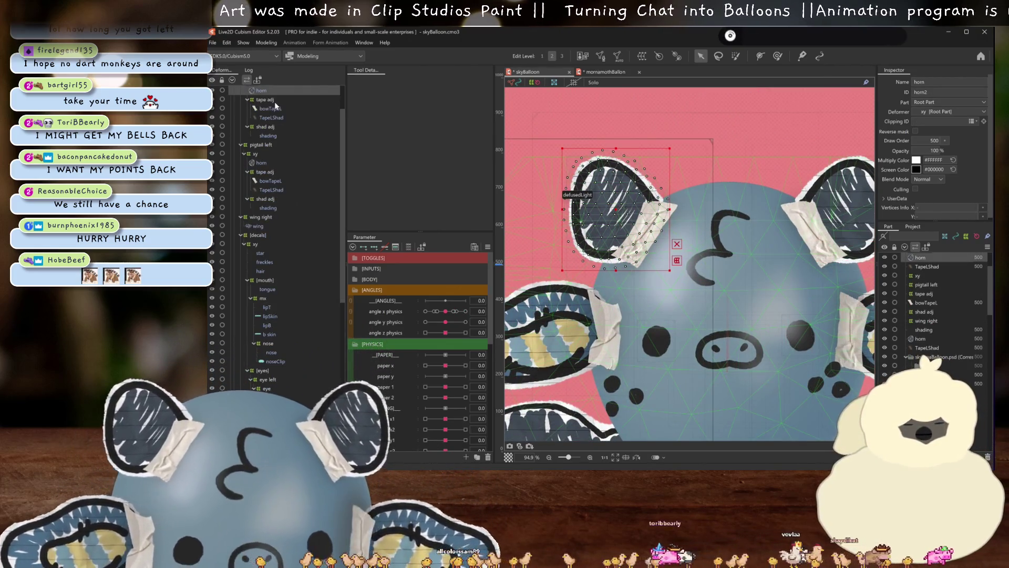
{"action": "left_click", "coordinate": [272, 134]}
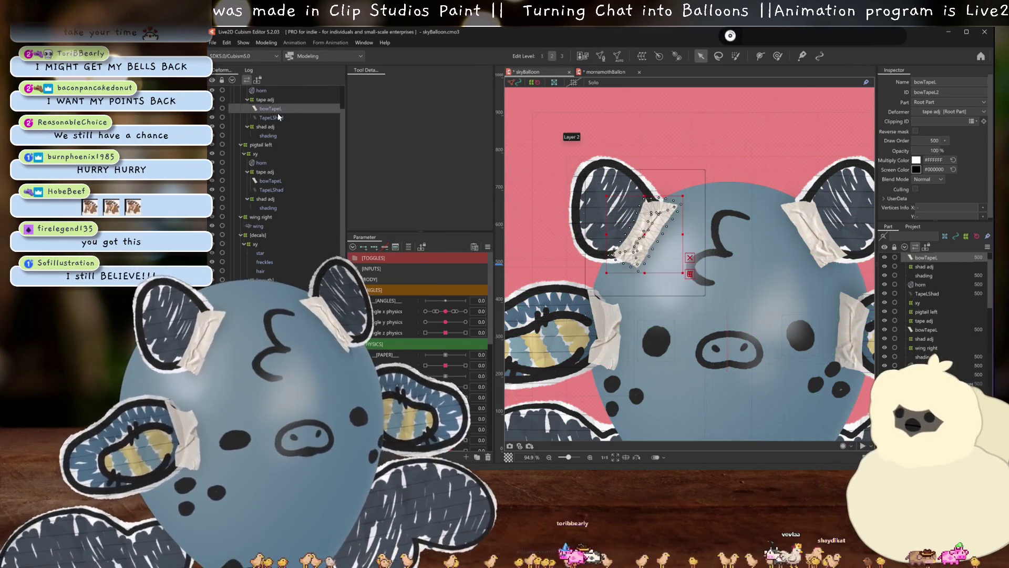
{"action": "left_click", "coordinate": [278, 117]}
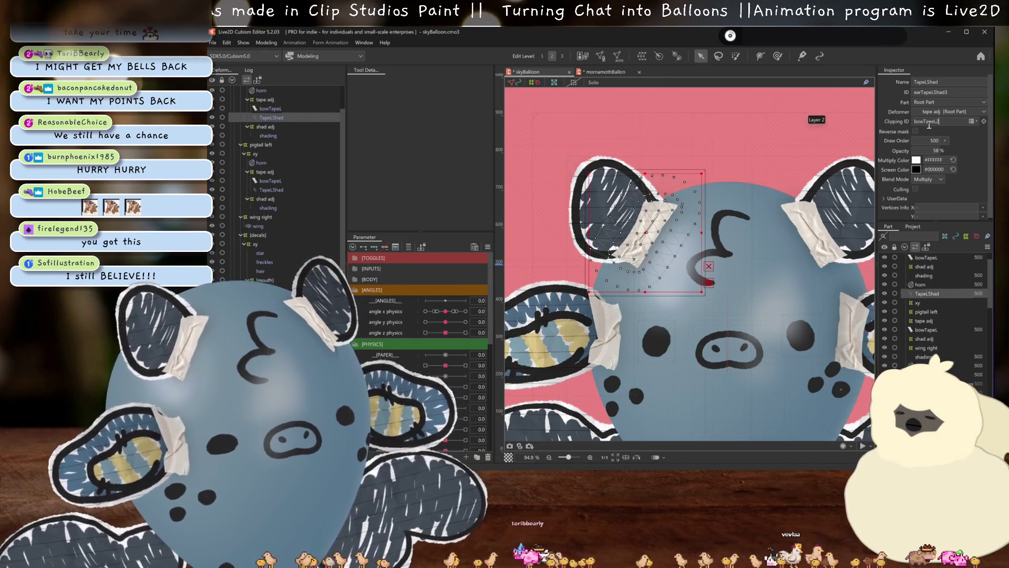
{"action": "scroll", "coordinate": [671, 215], "scroll_direction": "down", "scroll_amount": 3}
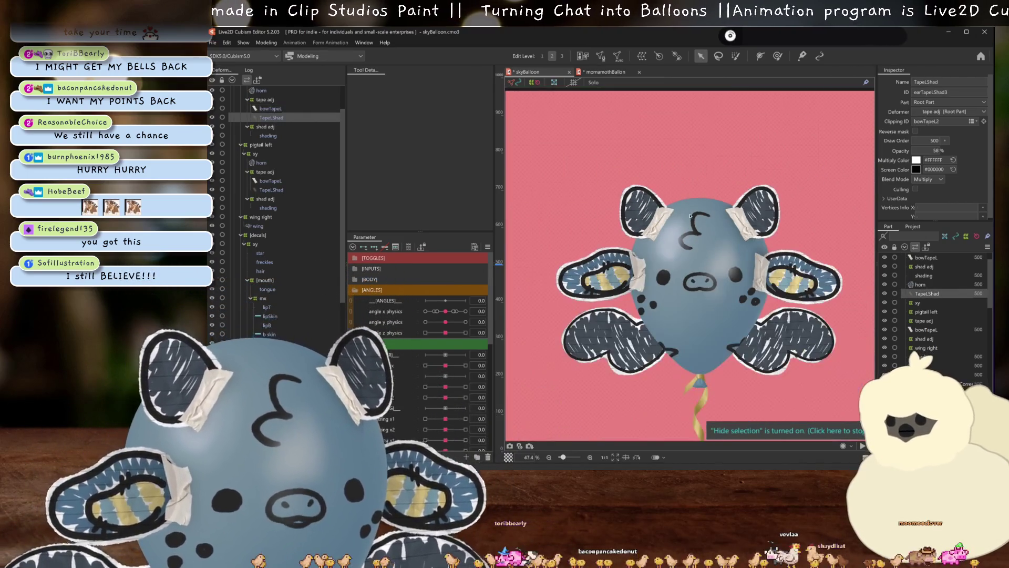
{"action": "scroll", "coordinate": [702, 217], "scroll_direction": "up", "scroll_amount": 3}
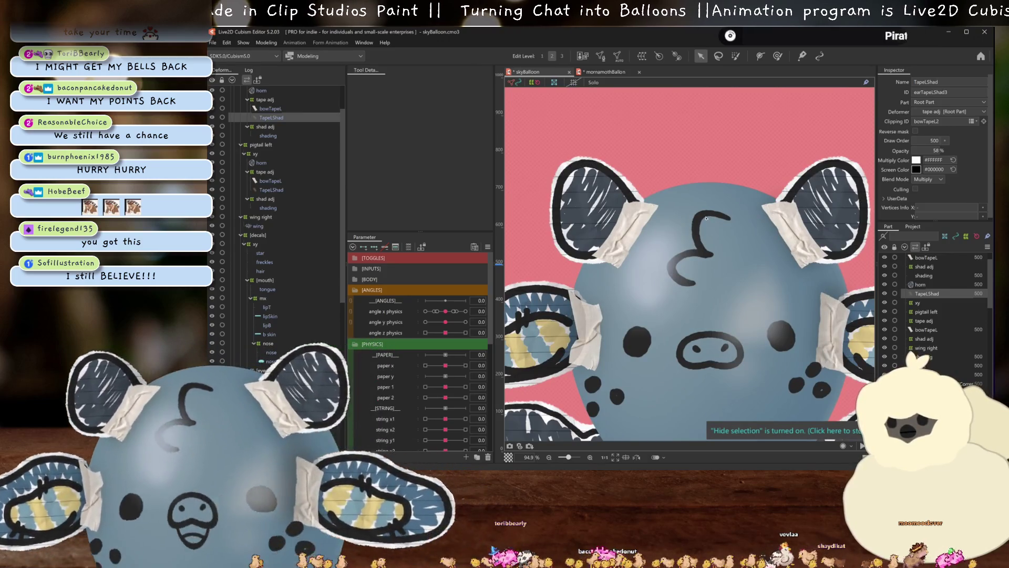